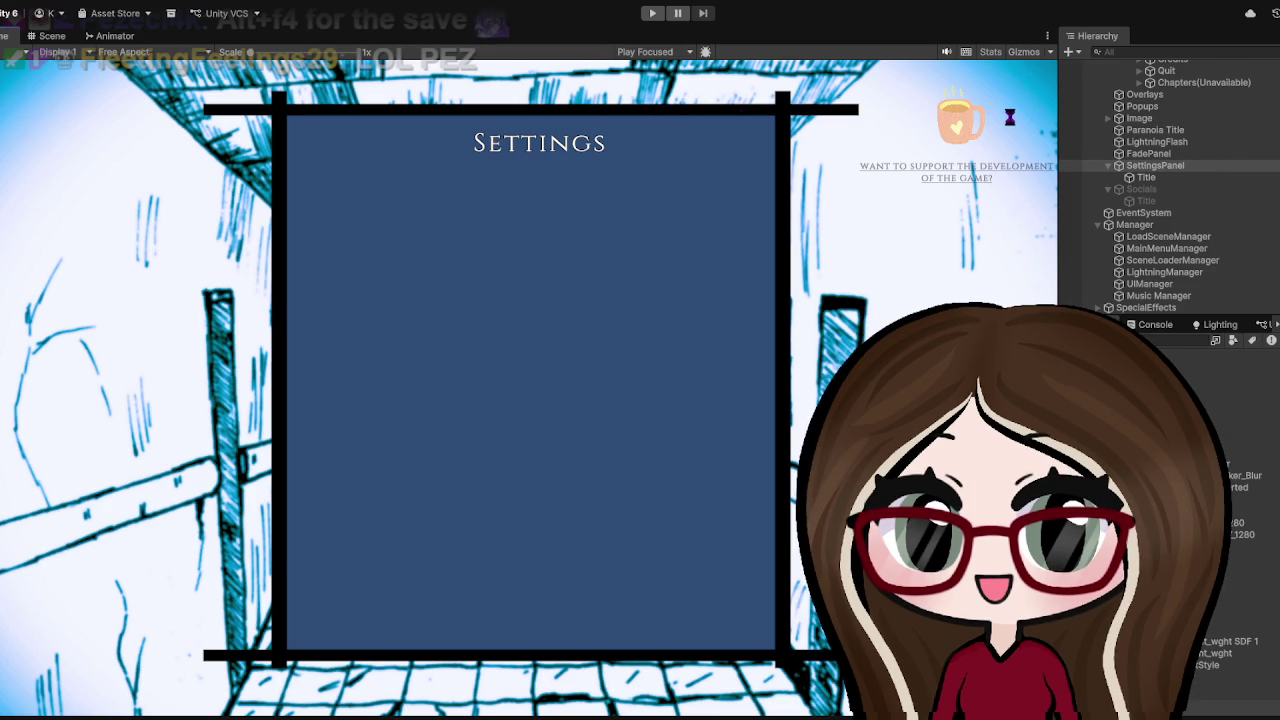
Select SettingsPanel in the Hierarchy and add a TextMeshPro button as its child
left_click(1150, 165)
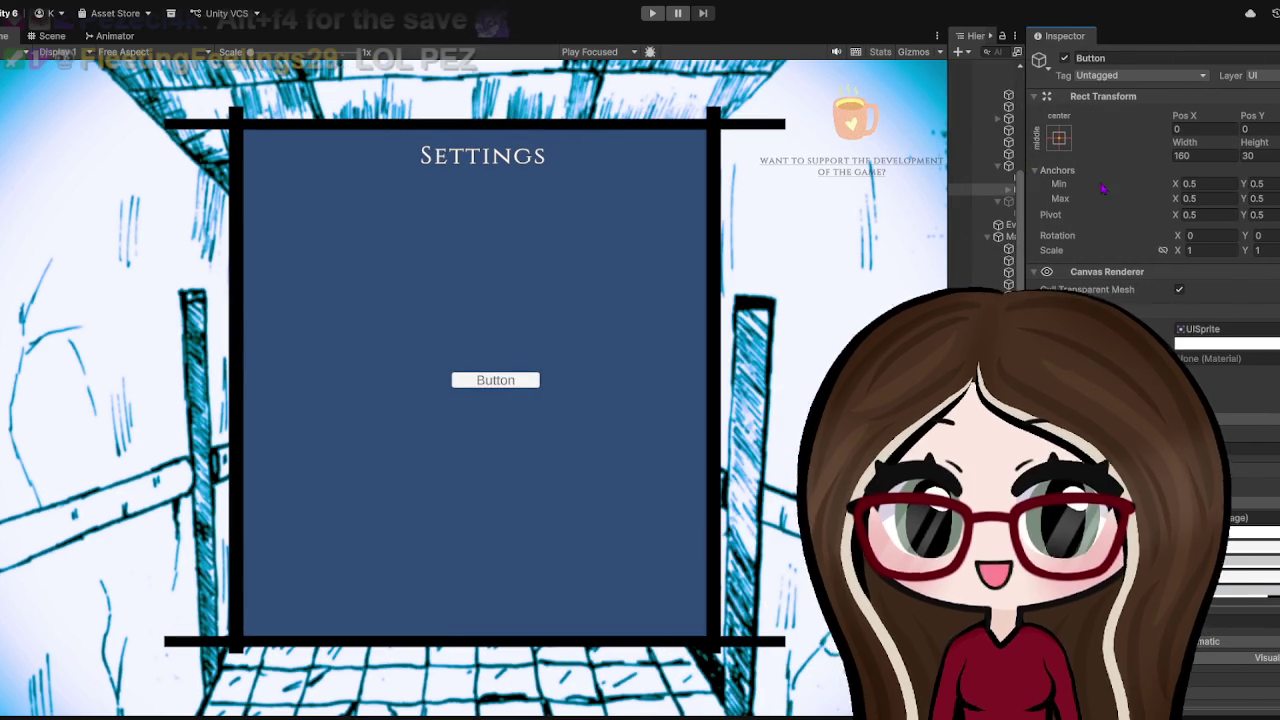
Rename the new Button object to Back
left_click(1133, 57)
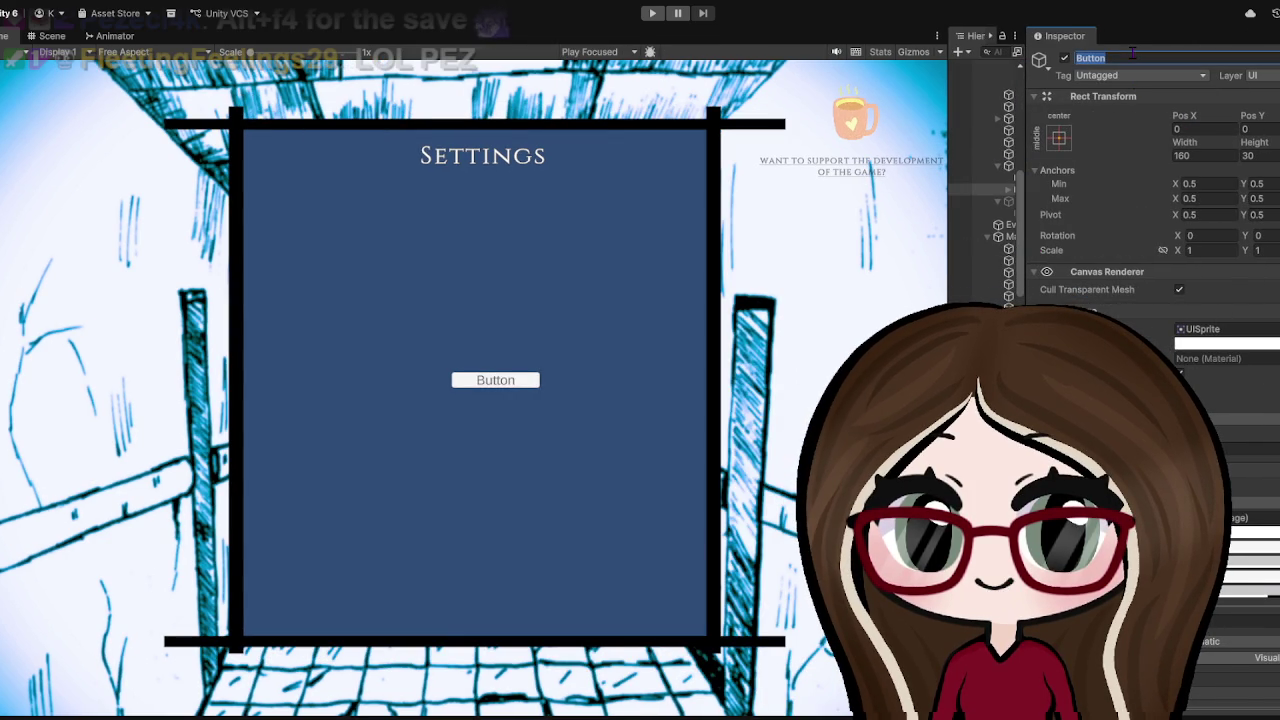
type("Qu")
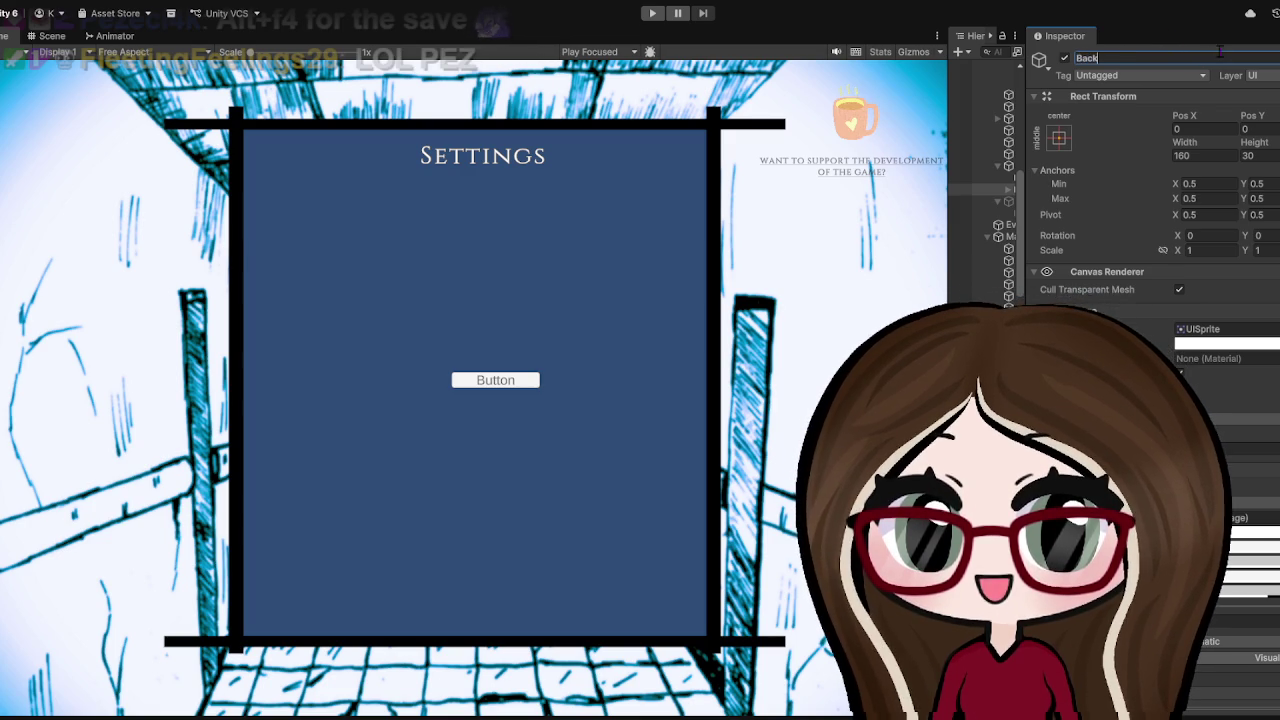
key("Return")
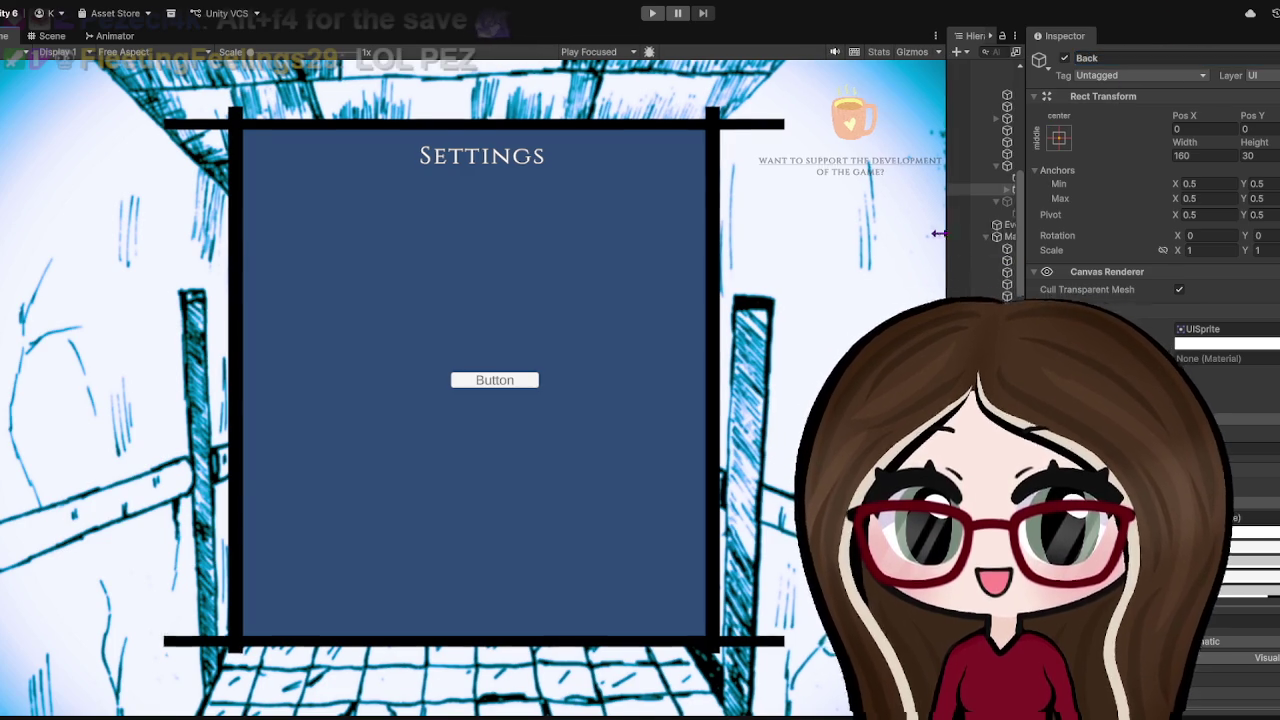
Set the Back button's Text (TMP) label to Back so it shows BACK
left_click_drag(948, 200, 793, 200)
left_click(853, 189)
left_click(900, 201)
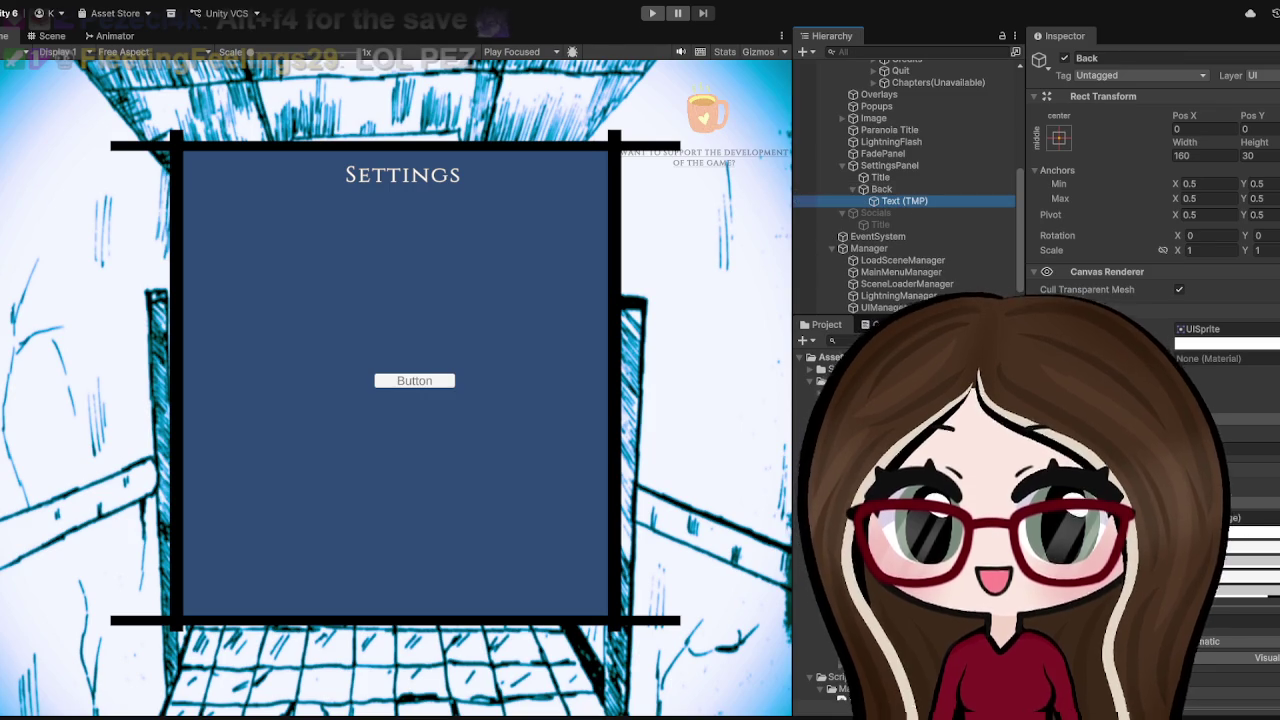
type("Back")
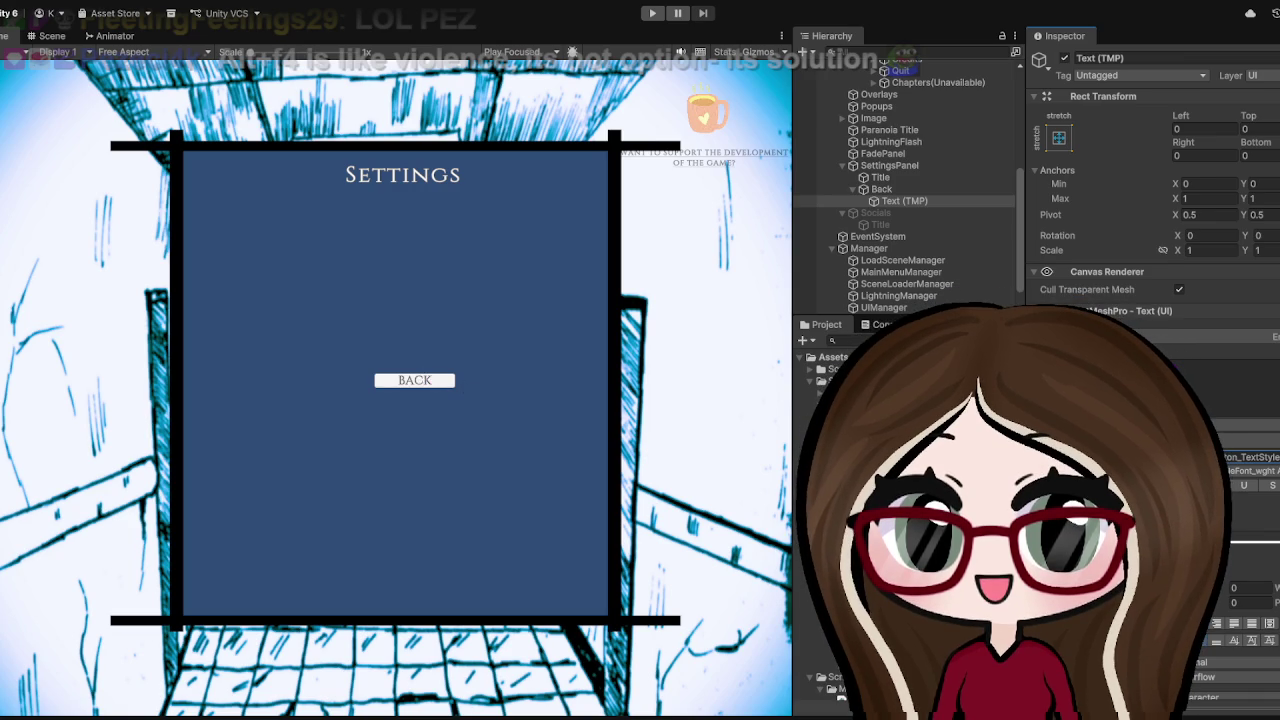
left_click(882, 189)
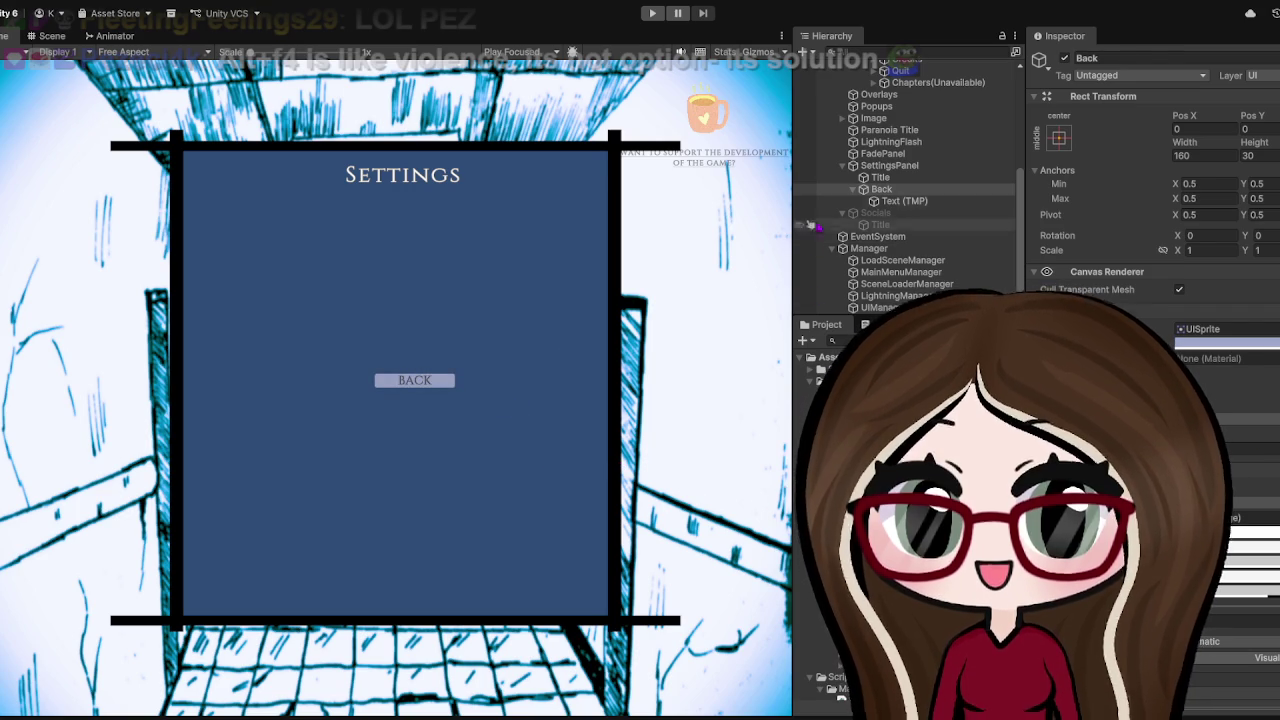
Anchor the Back button bottom-centre and move it down to Pos Y 70
left_click(853, 189)
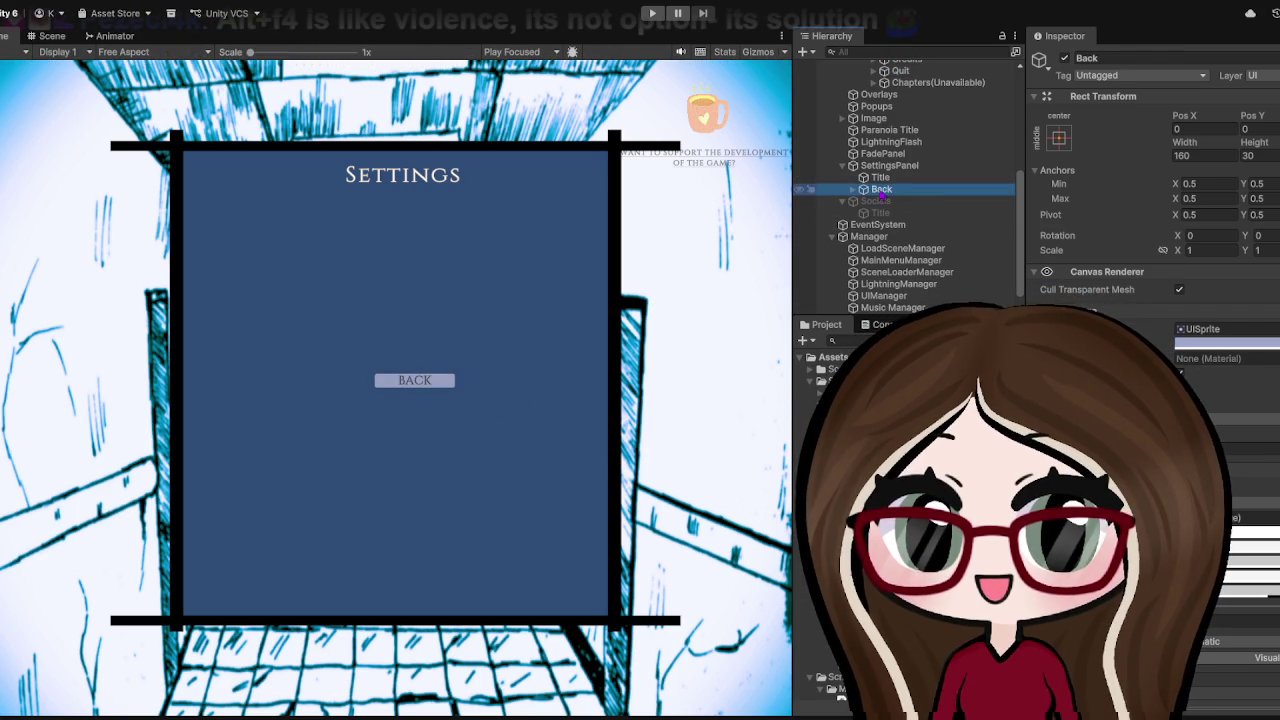
left_click(882, 192)
left_click(50, 36)
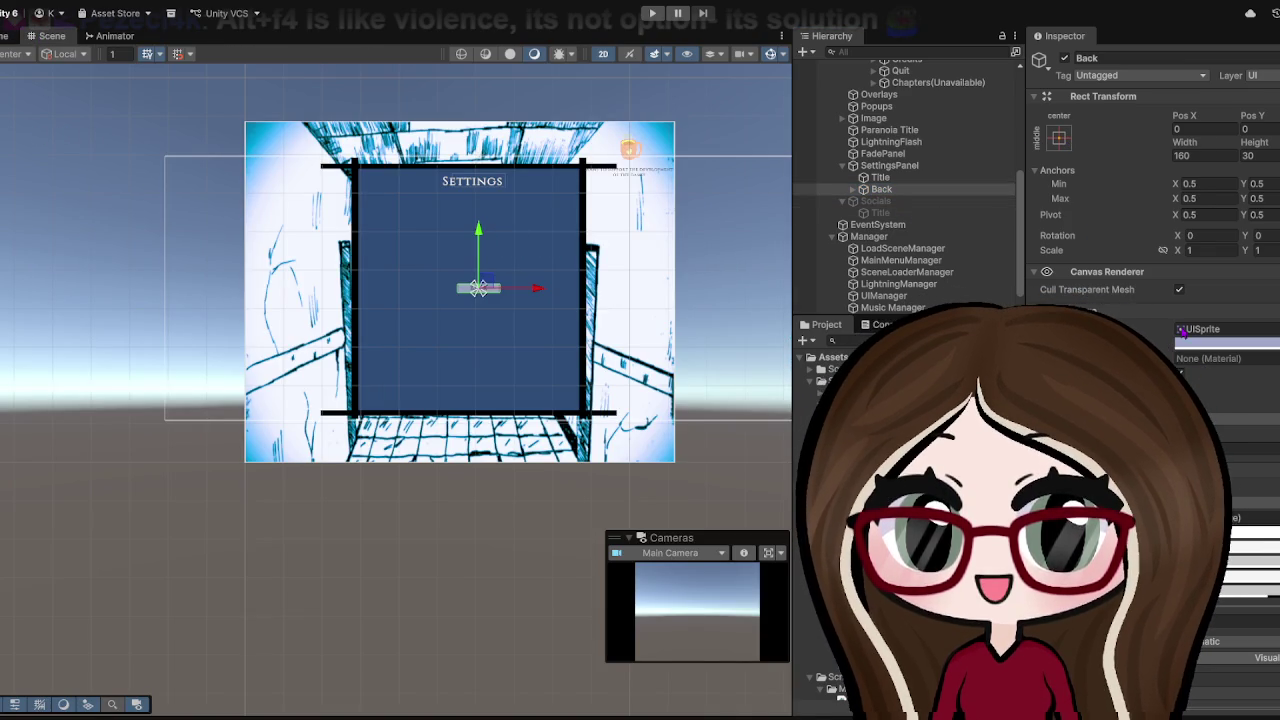
left_click_drag(478, 288, 787, 420)
mouse_move(483, 228)
left_mouse_down()
mouse_move(489, 329)
mouse_move(507, 345)
left_mouse_up()
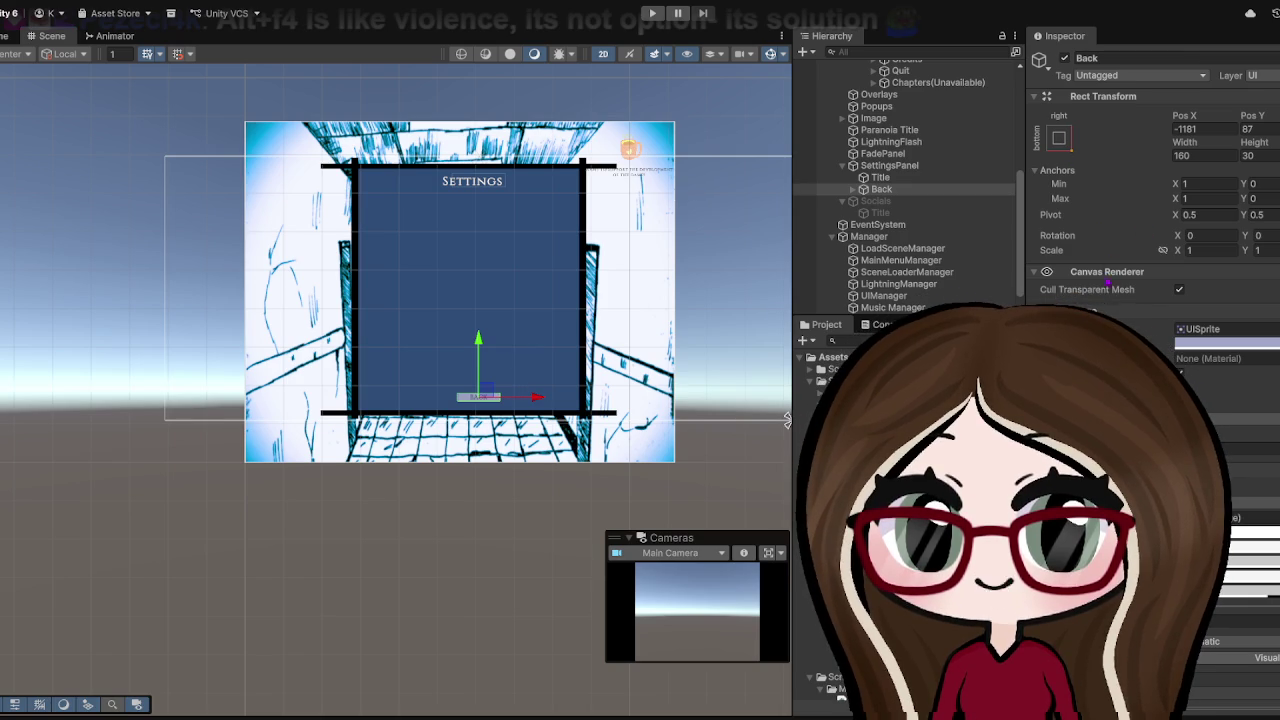
left_click_drag(787, 420, 479, 420)
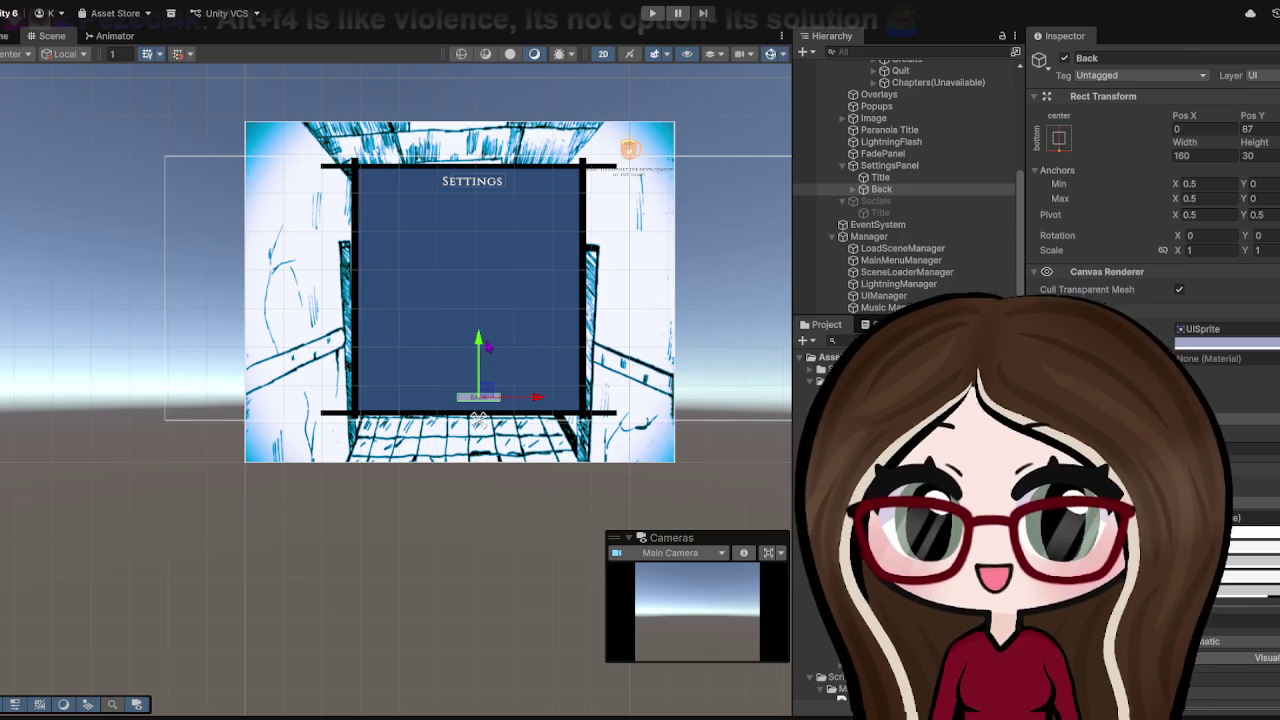
left_click_drag(489, 343, 490, 349)
Check the Back button's placement in the Game view, then return to the Scene view
left_click(8, 35)
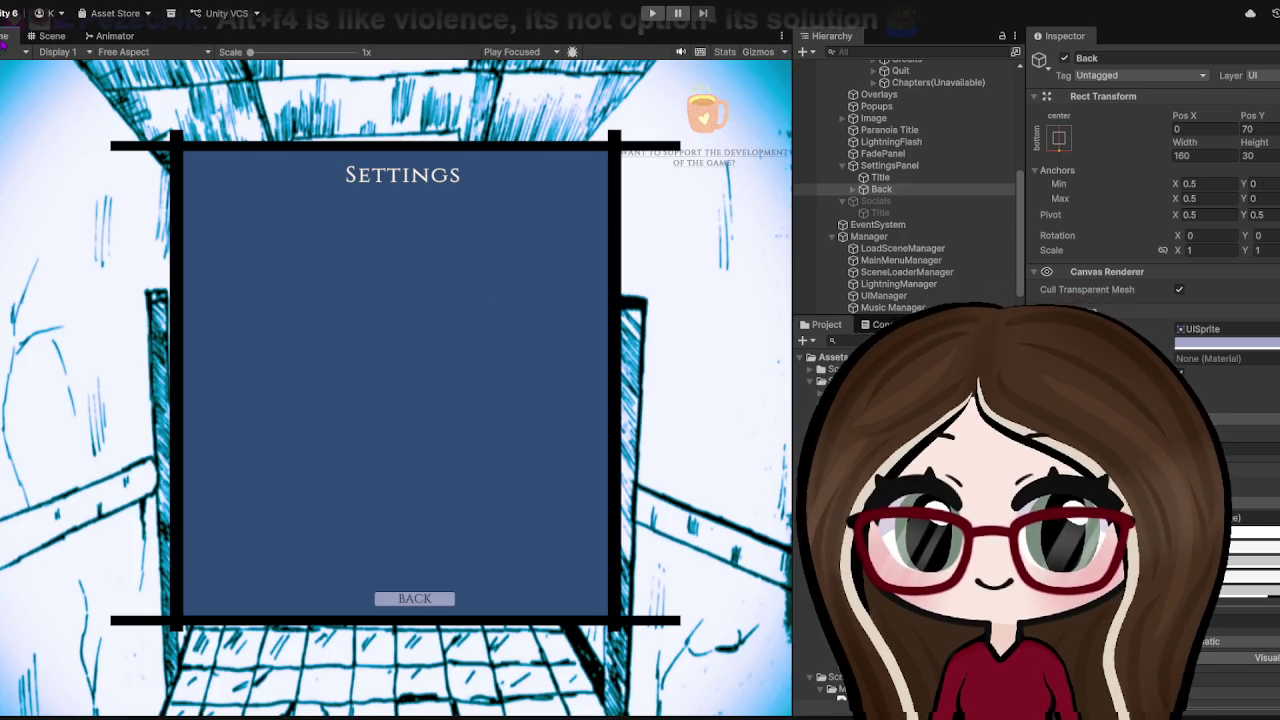
left_click(48, 35)
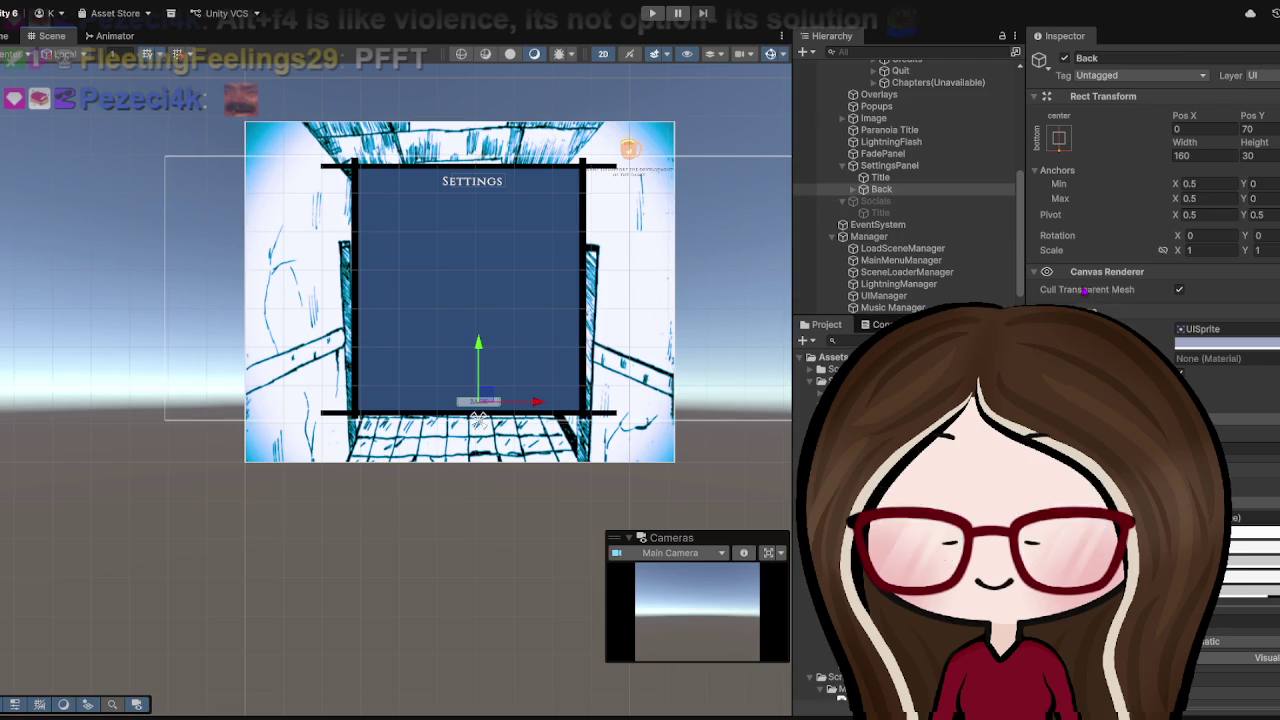
left_click_drag(796, 265, 685, 240)
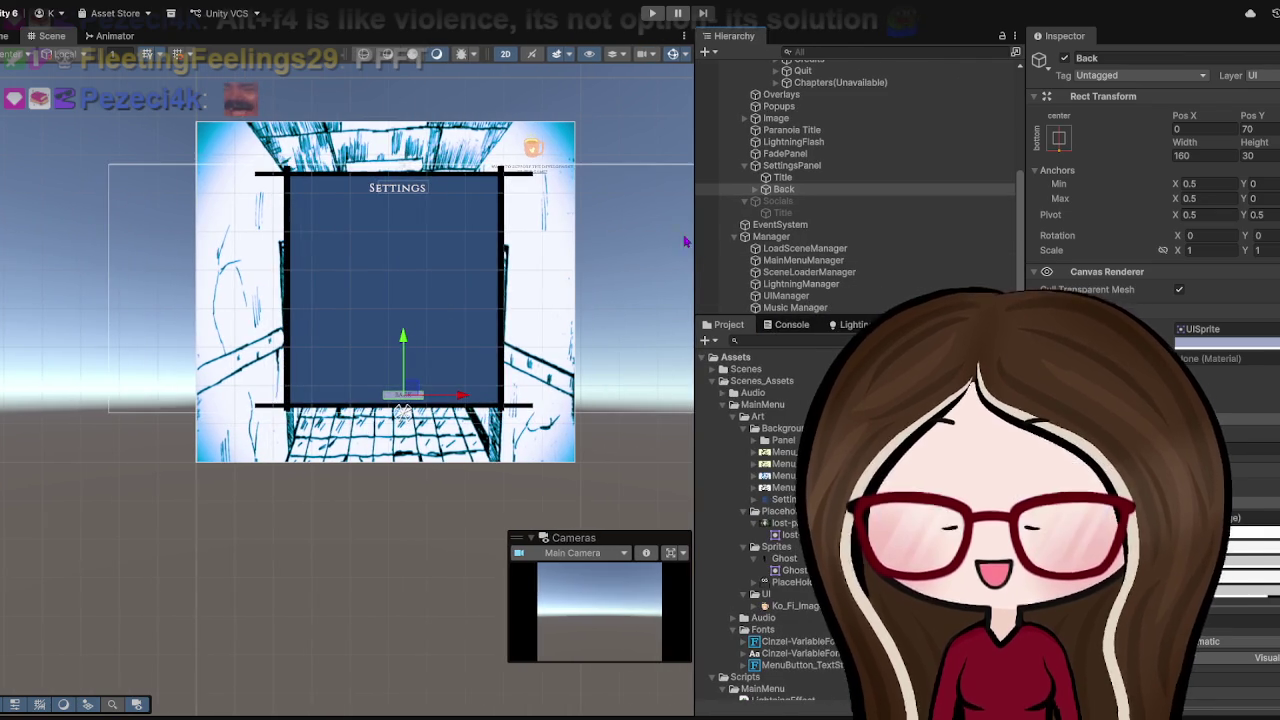
Link Back's OnClick to MainMenuManager's show-main-menu function, then enter Play mode with Ctrl+P
scroll(1157, 247, "down", 3)
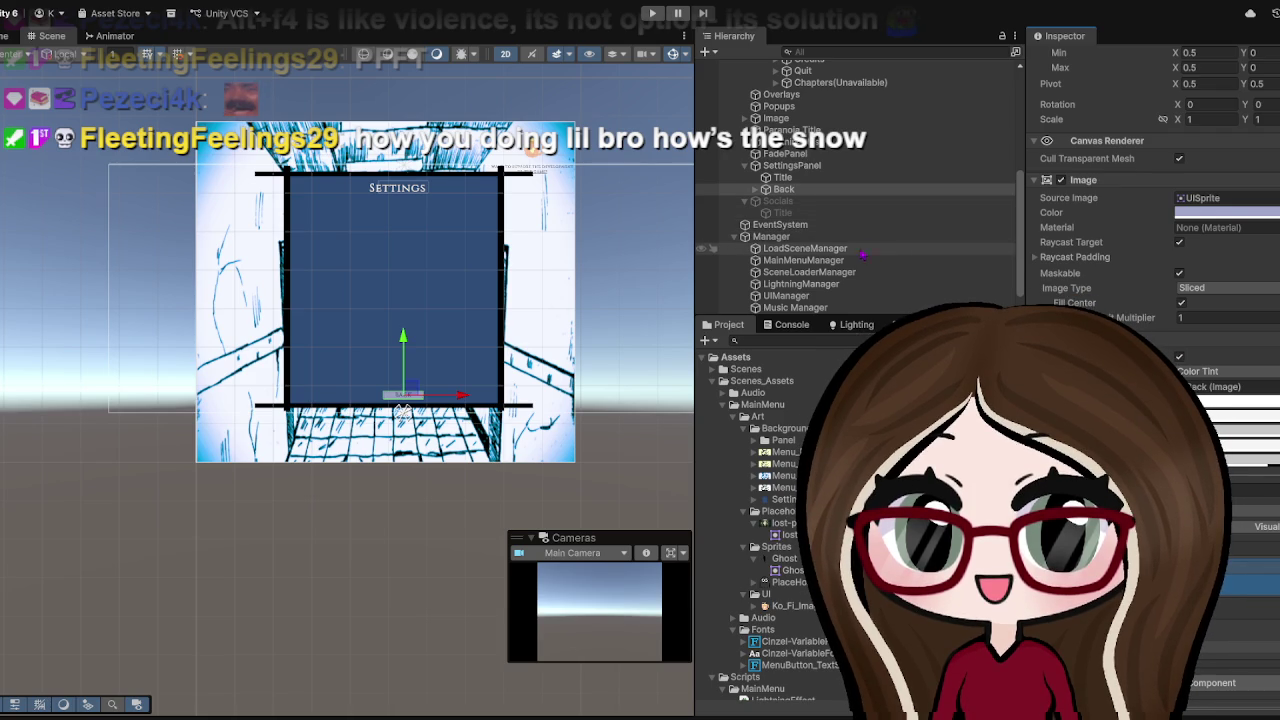
left_click(815, 262)
key("ctrl+z")
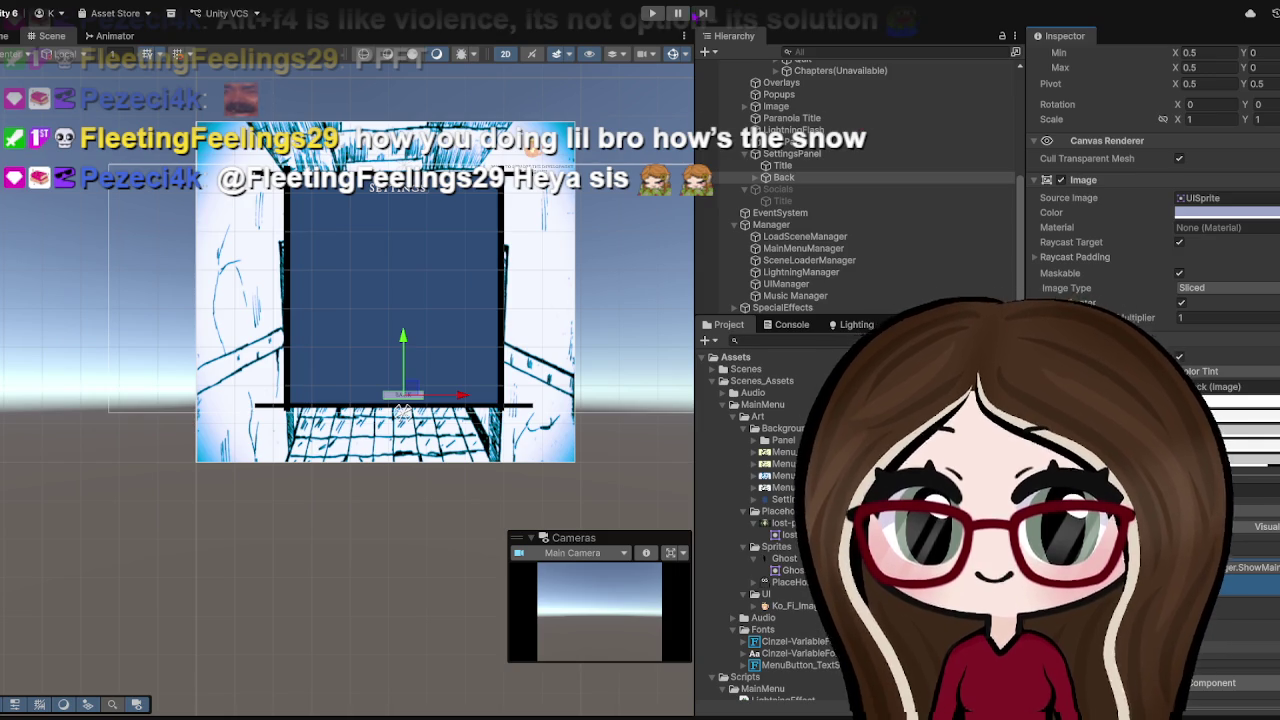
key("ctrl+p")
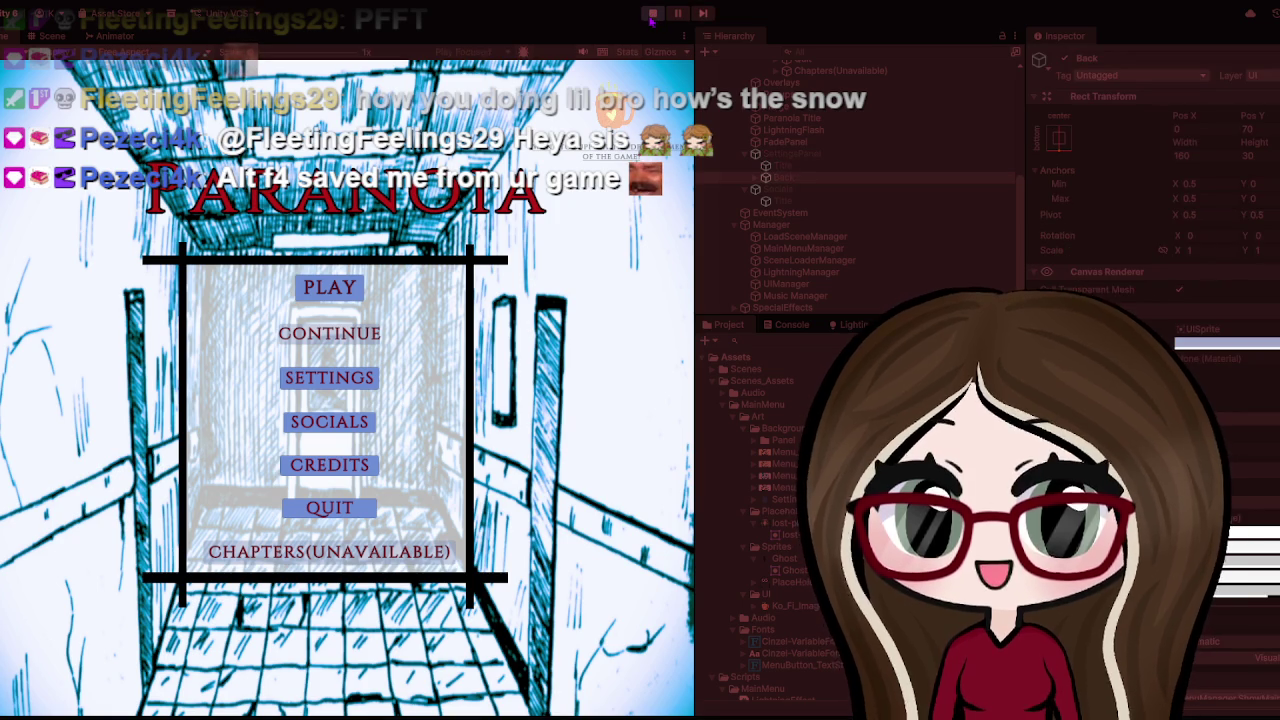
Test SETTINGS then BACK four times in the Game view, then stop Play mode
left_click(350, 377)
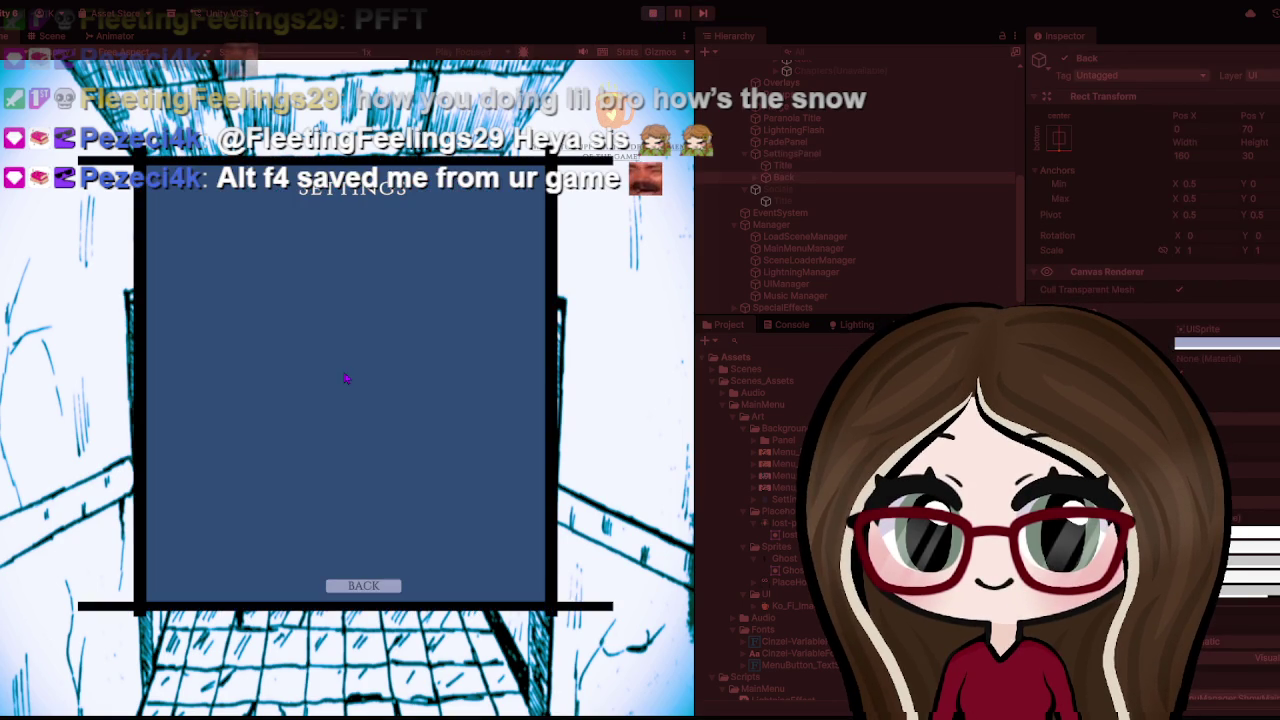
left_click(366, 587)
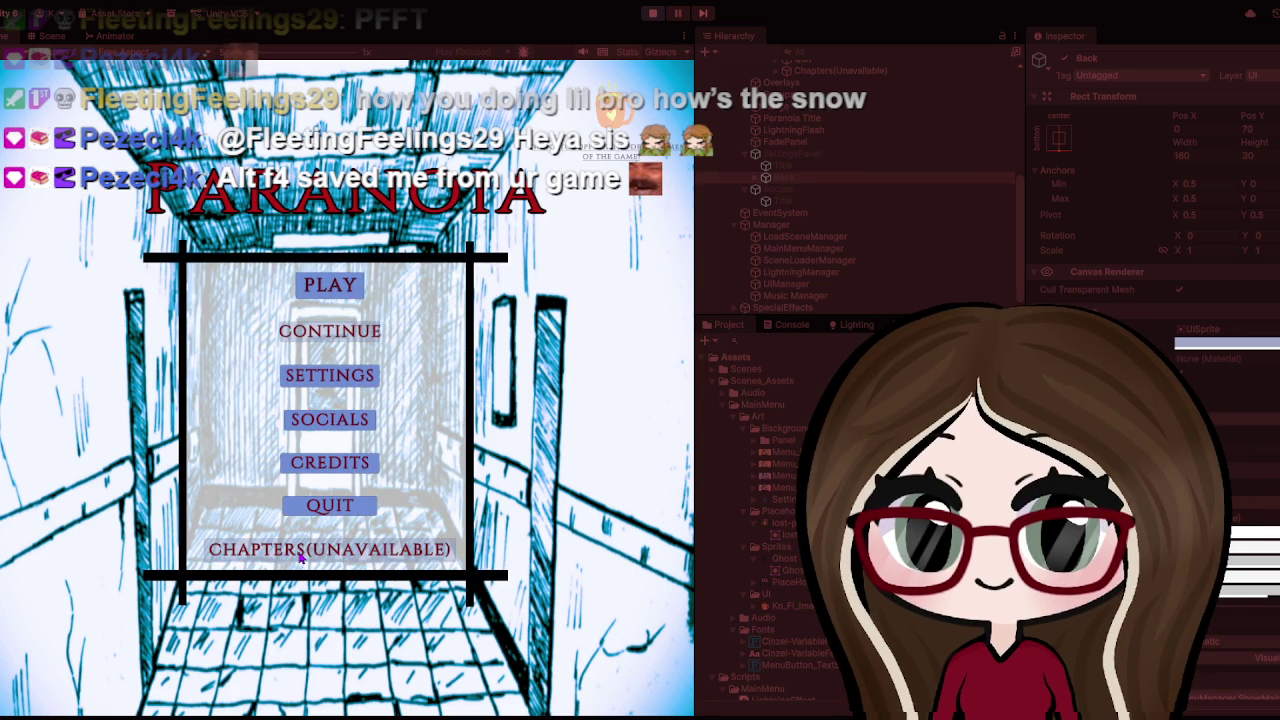
left_click(340, 375)
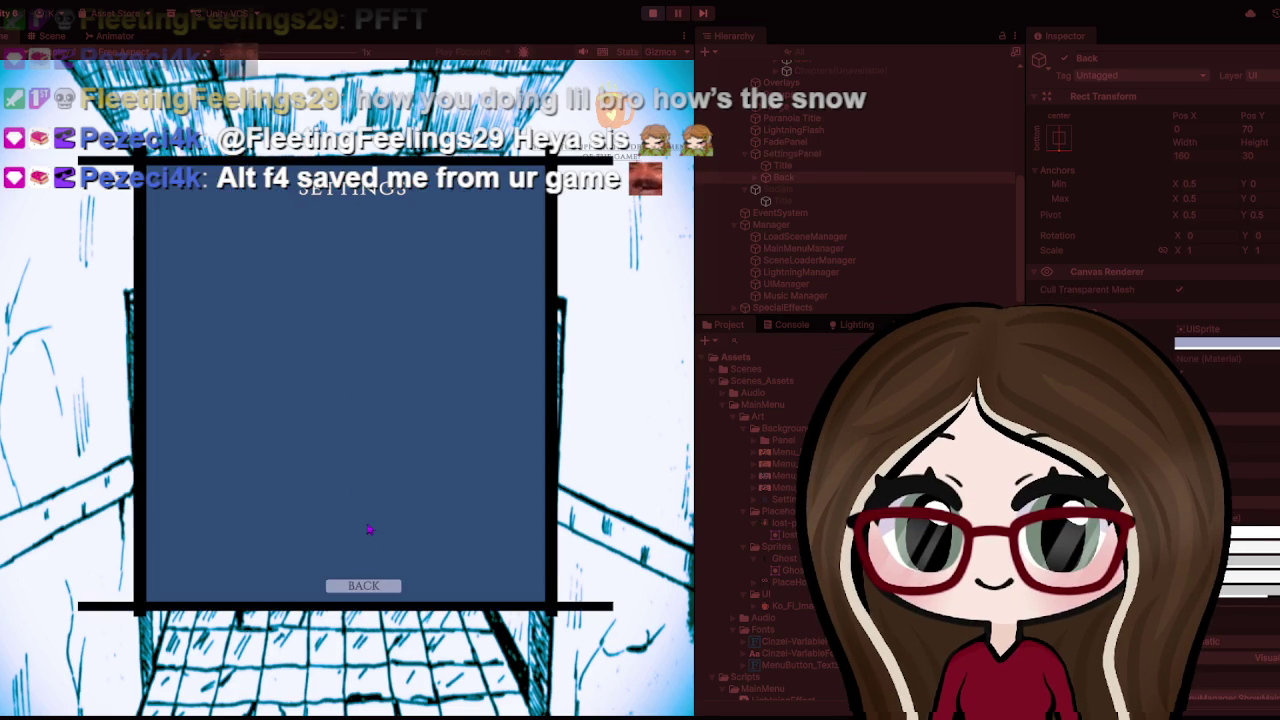
left_click(377, 588)
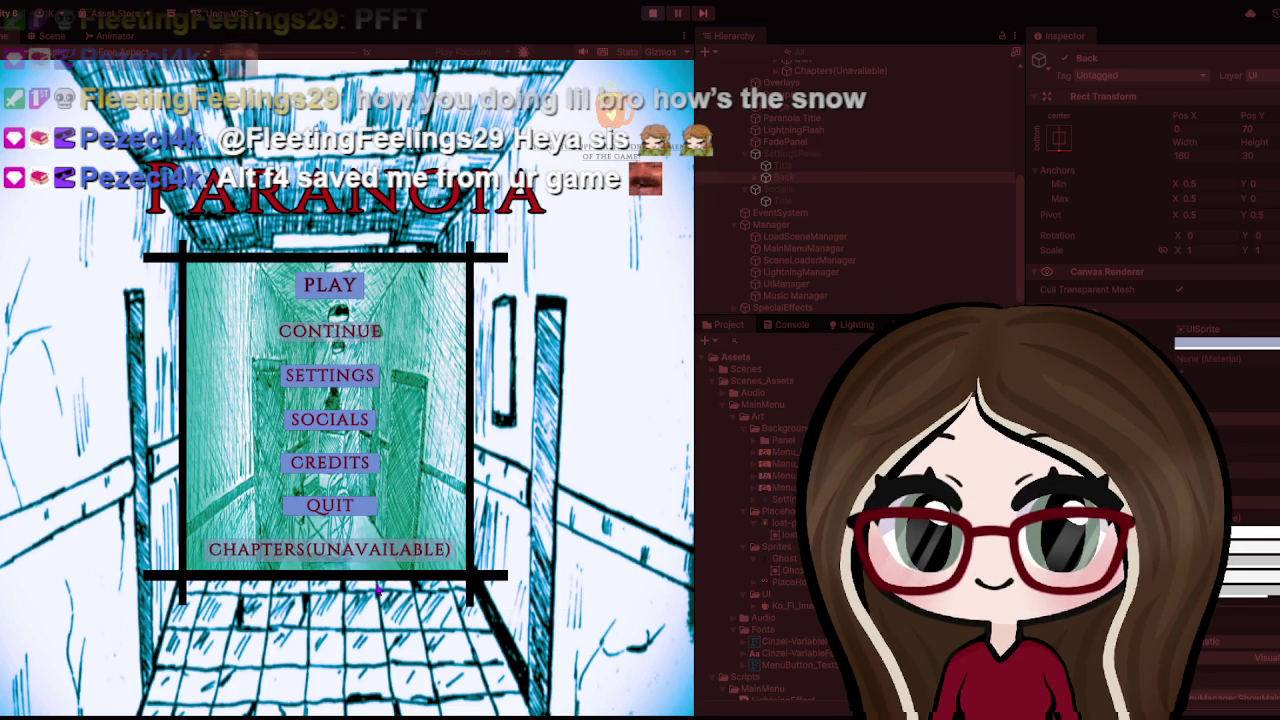
left_click(350, 380)
left_click(378, 587)
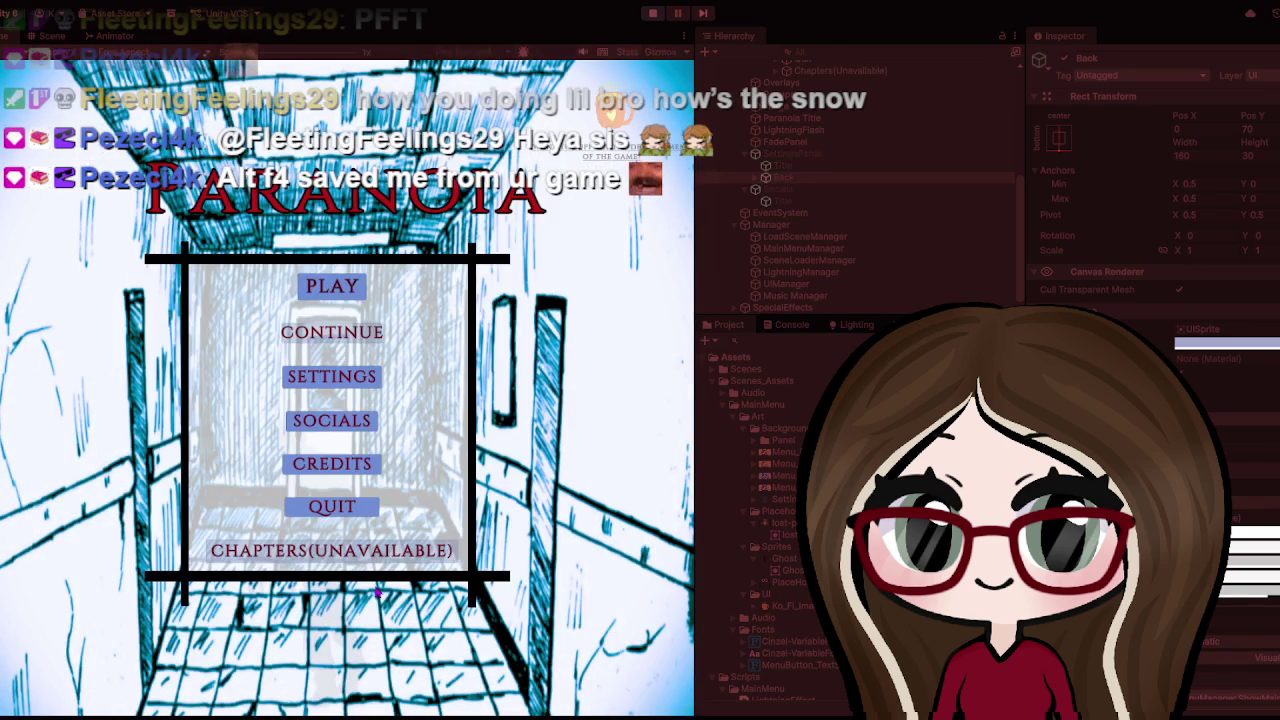
left_click(377, 390)
left_click(380, 587)
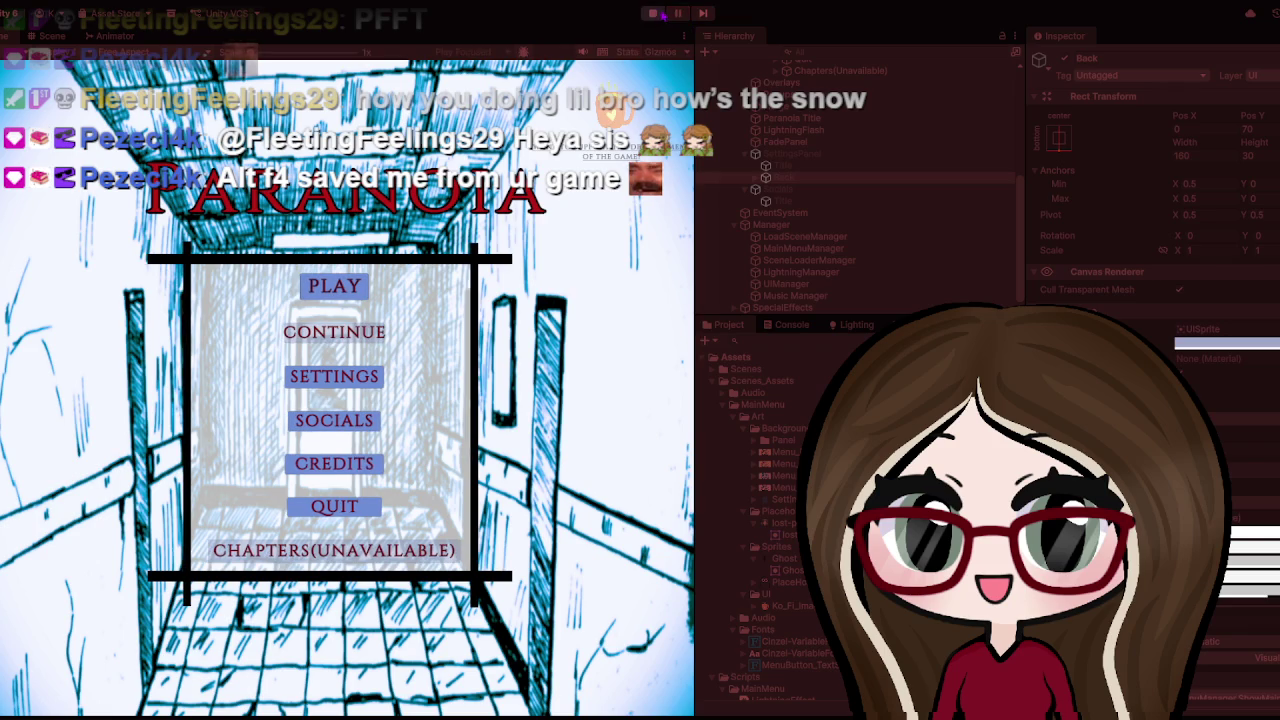
left_click(652, 13)
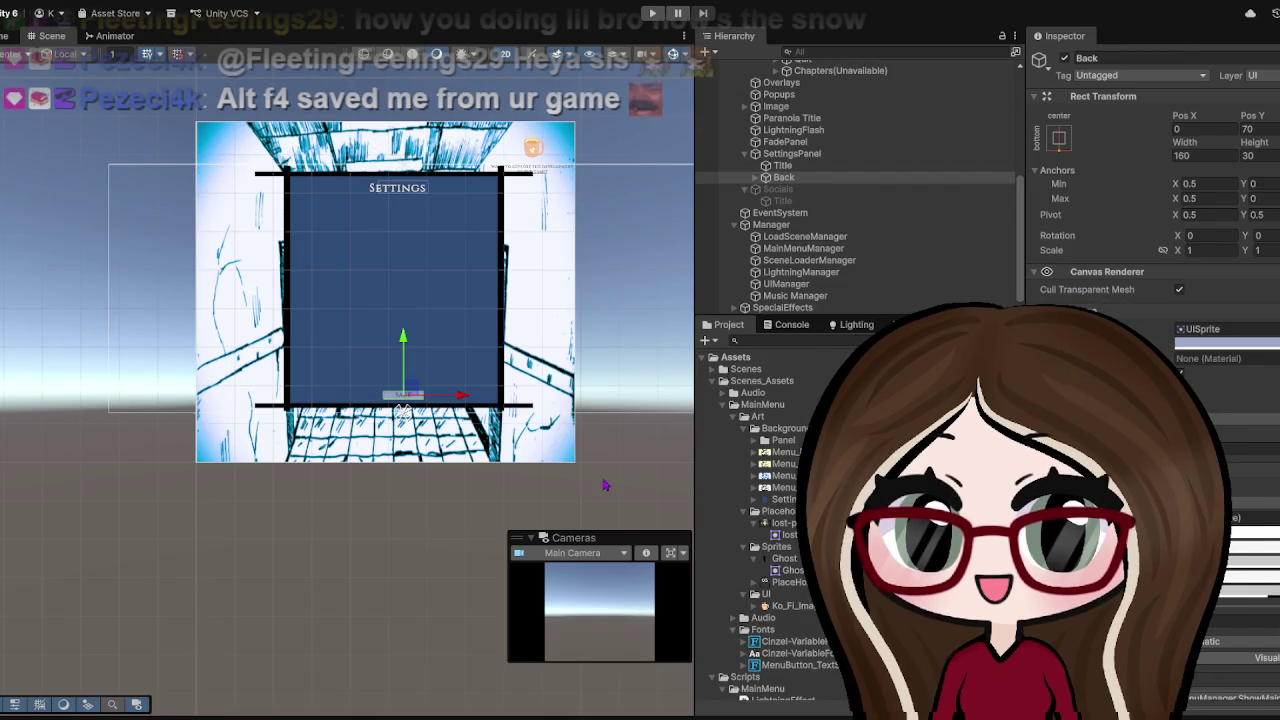
Untick SettingsPanel's active checkbox so the main menu shows in the scene
left_click(786, 154)
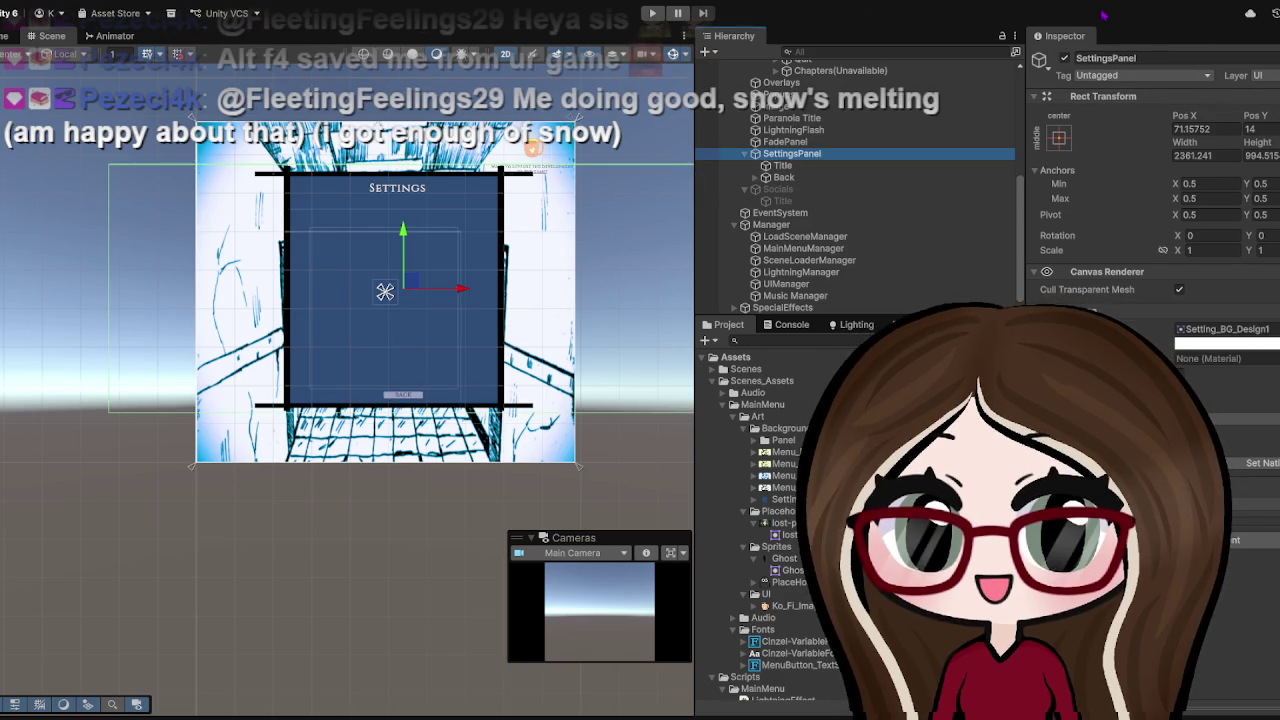
left_click(1064, 58)
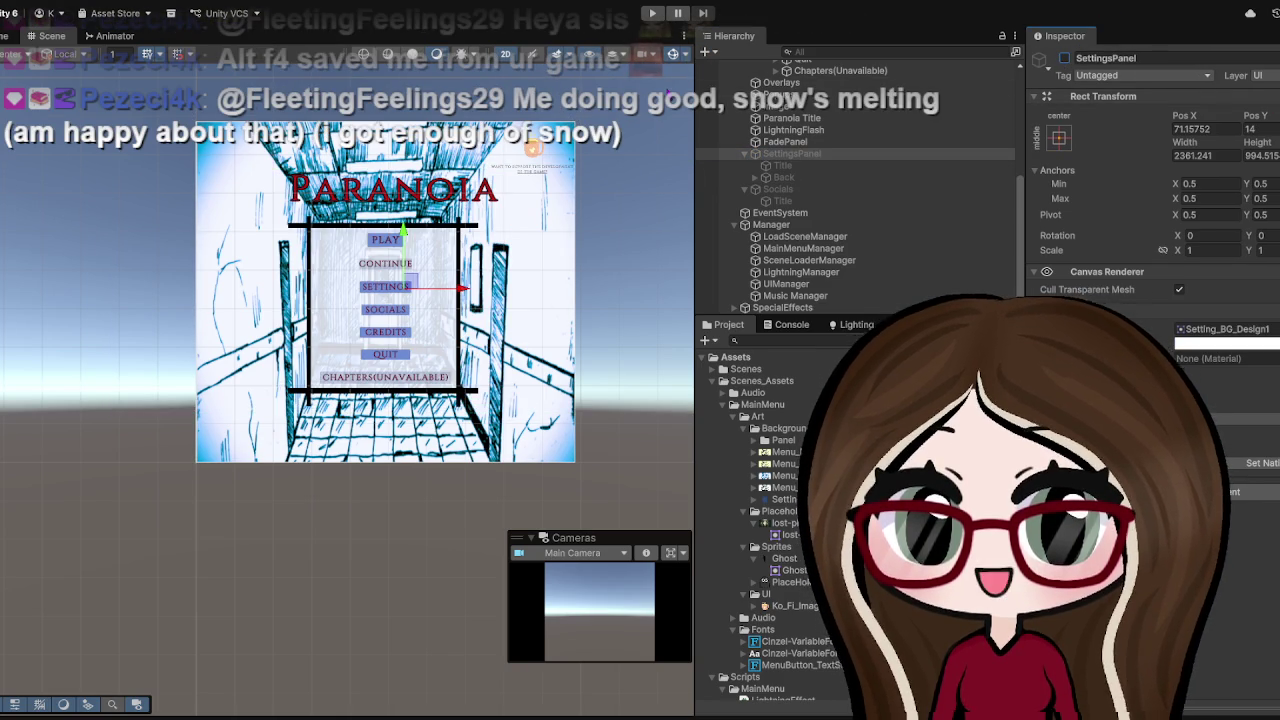